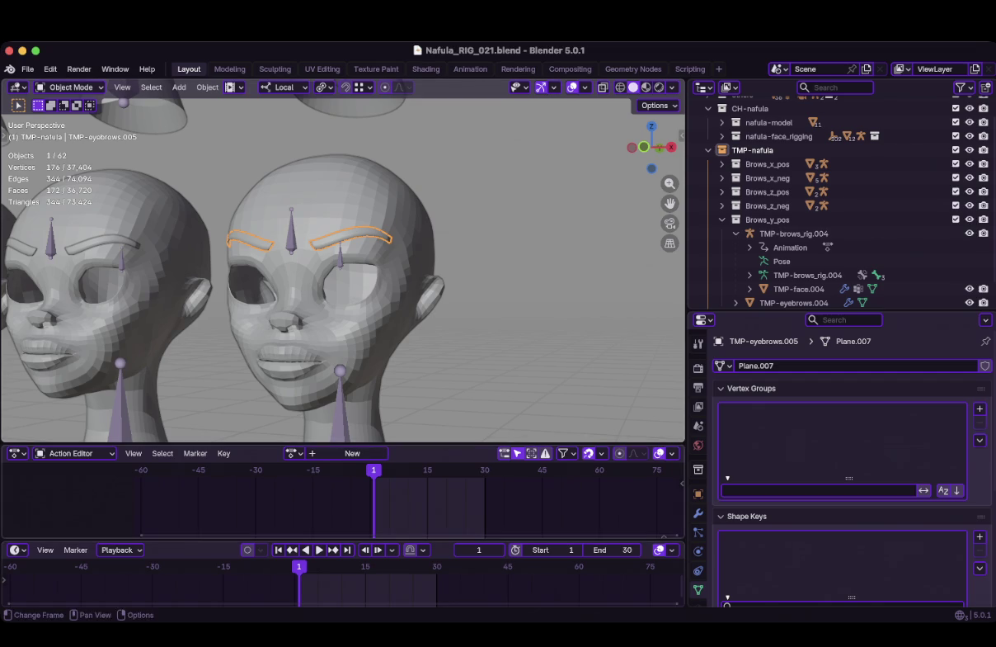
# Play through the eyebrow animation and return to the first frame
pyautogui.hotkey('shift', 'Right')
pyautogui.press('space')
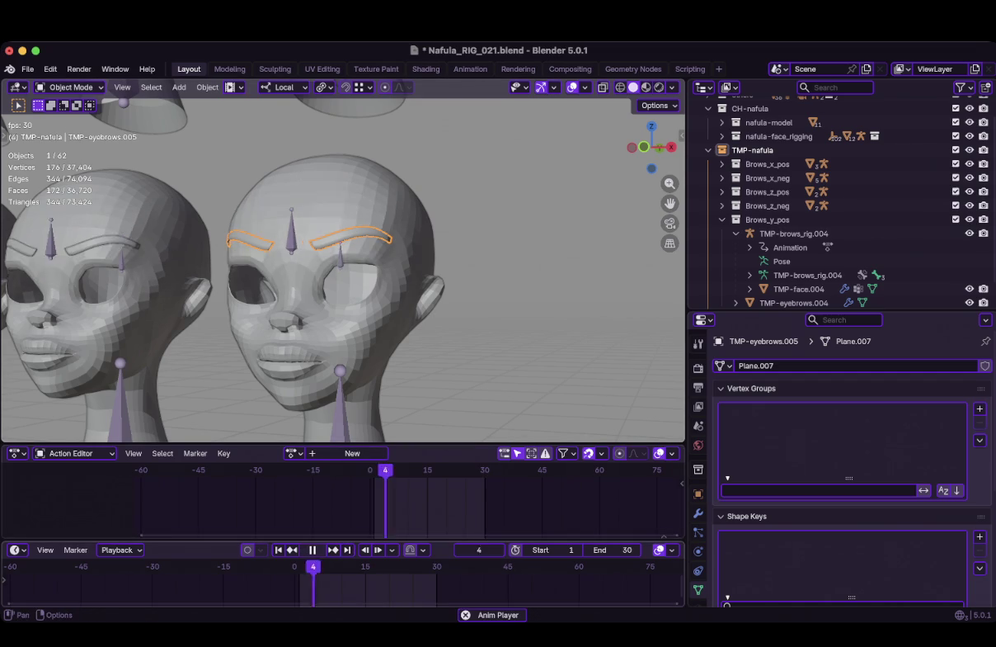
pyautogui.press('space')
pyautogui.hotkey('shift', 'Left')
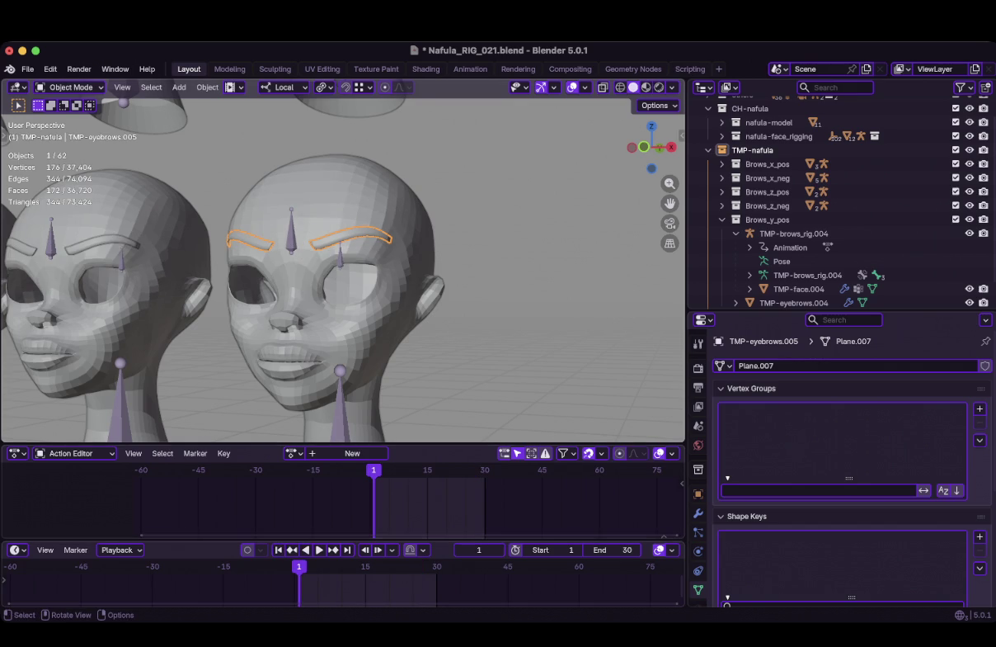
# Inspect the TMP-eyebrows.005 mesh from the front, then show its MeshDeform and Solidify modifiers
pyautogui.press('Tab')
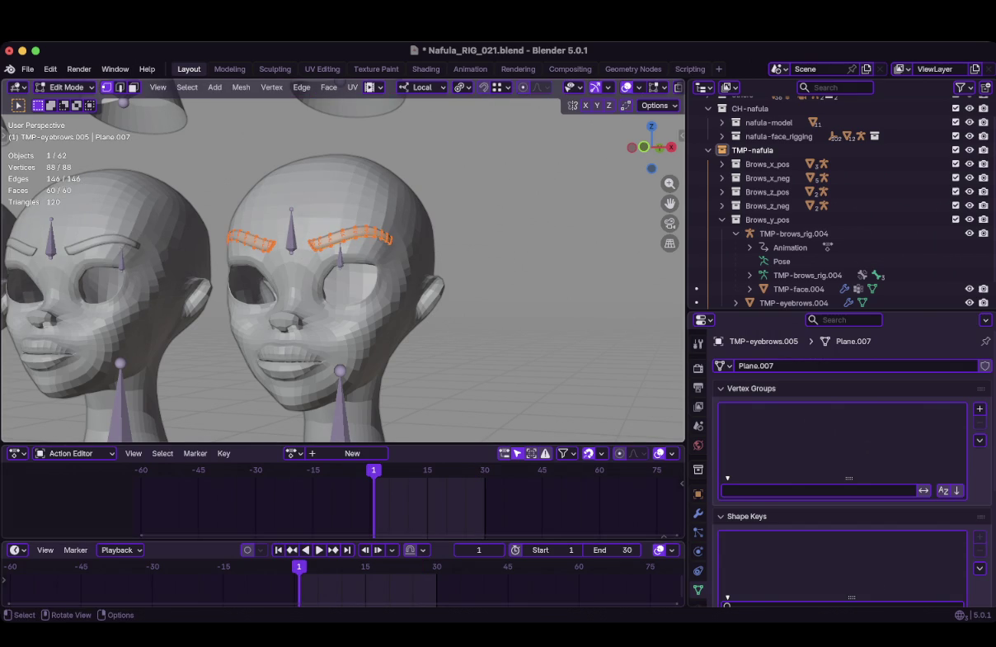
pyautogui.press('KP_Decimal')
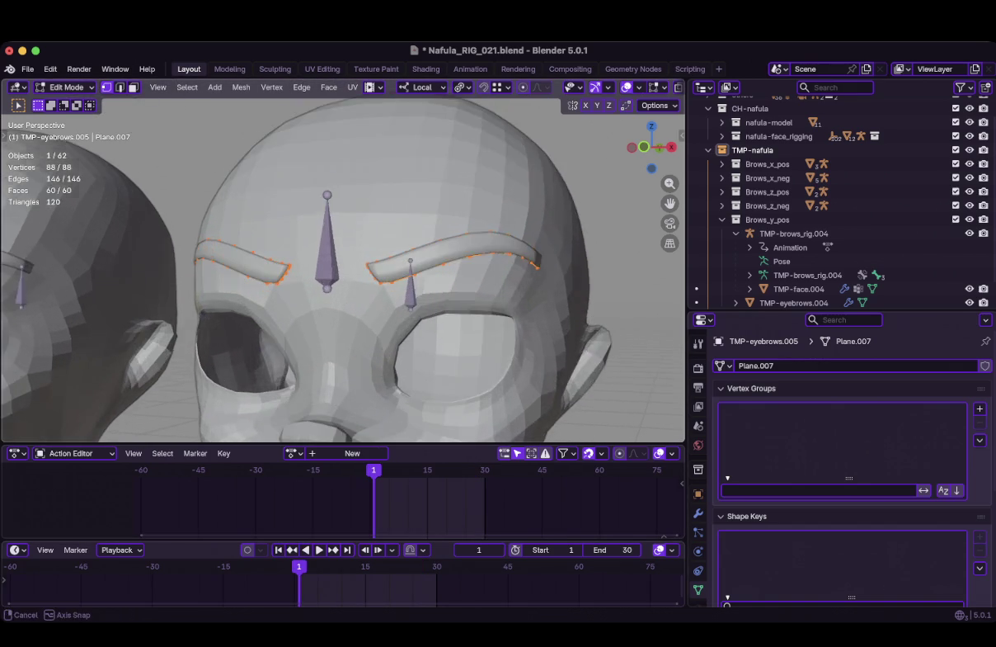
pyautogui.moveTo(343, 268); pyautogui.dragTo(313, 268, button='middle')
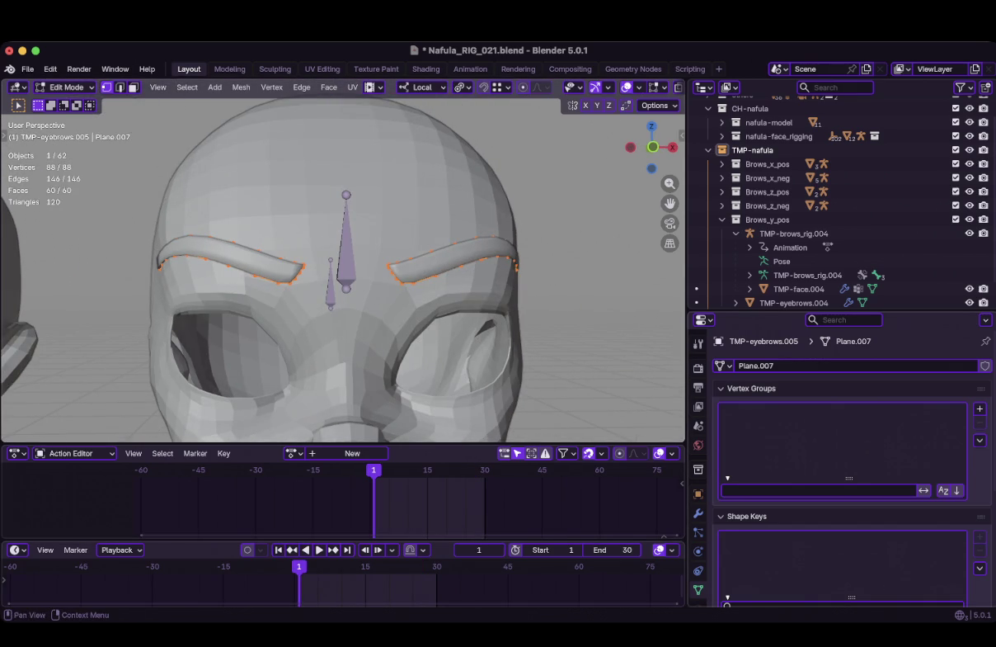
pyautogui.press('Tab')
pyautogui.click(698, 513)
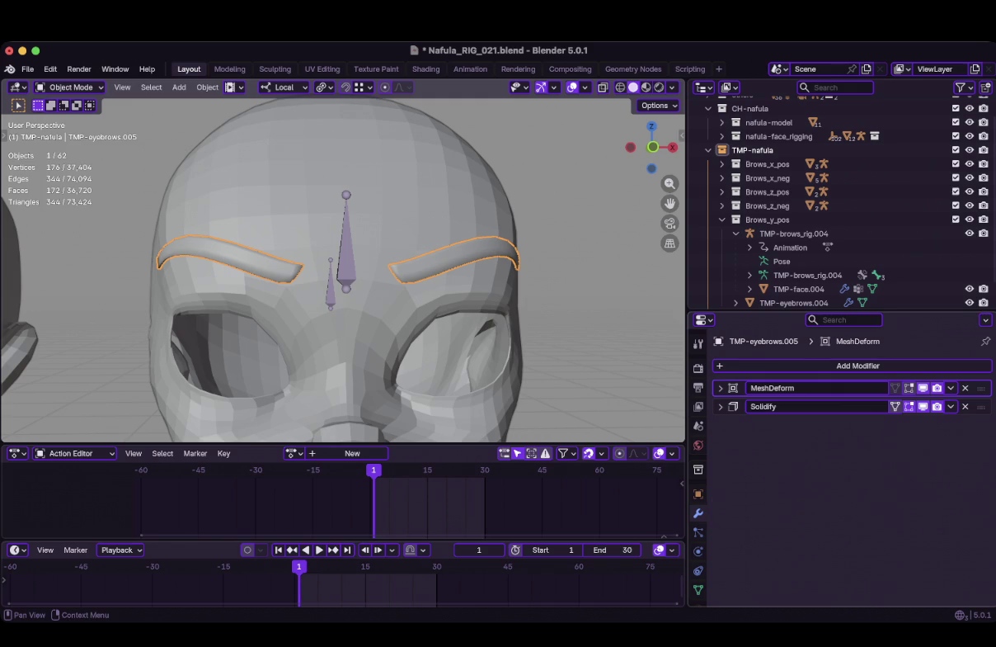
# Rebind the eyebrow MeshDeform to TMP-face.005, play back to test, and return to frame 1
pyautogui.click(721, 388)
pyautogui.click(852, 447)
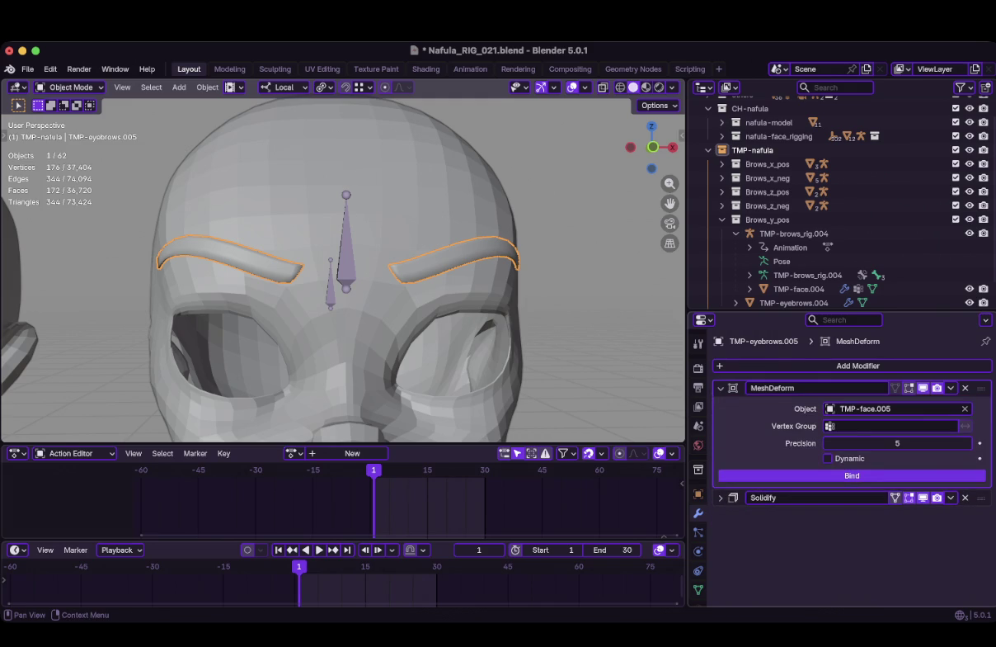
pyautogui.scroll(-4, 342, 268)
pyautogui.keyDown('shift'); pyautogui.moveTo(342, 268); pyautogui.dragTo(413, 268, button='middle'); pyautogui.keyUp('shift')
pyautogui.press('space')
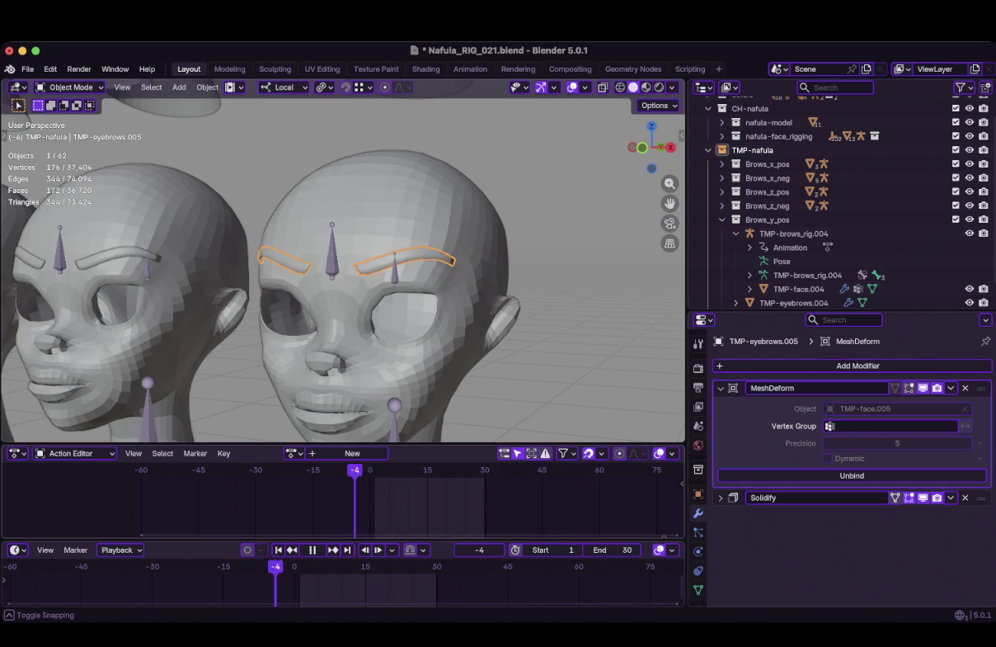
pyautogui.press('space')
pyautogui.moveTo(342, 268)
pyautogui.mouseDown(button='middle')
pyautogui.moveTo(396, 268)
pyautogui.moveTo(346, 268)
pyautogui.moveTo(346, 309)
pyautogui.mouseUp(button='middle')
pyautogui.hotkey('shift', 'Left')
# Save Nafula_RIG_021.blend
pyautogui.hotkey('ctrl', 's')
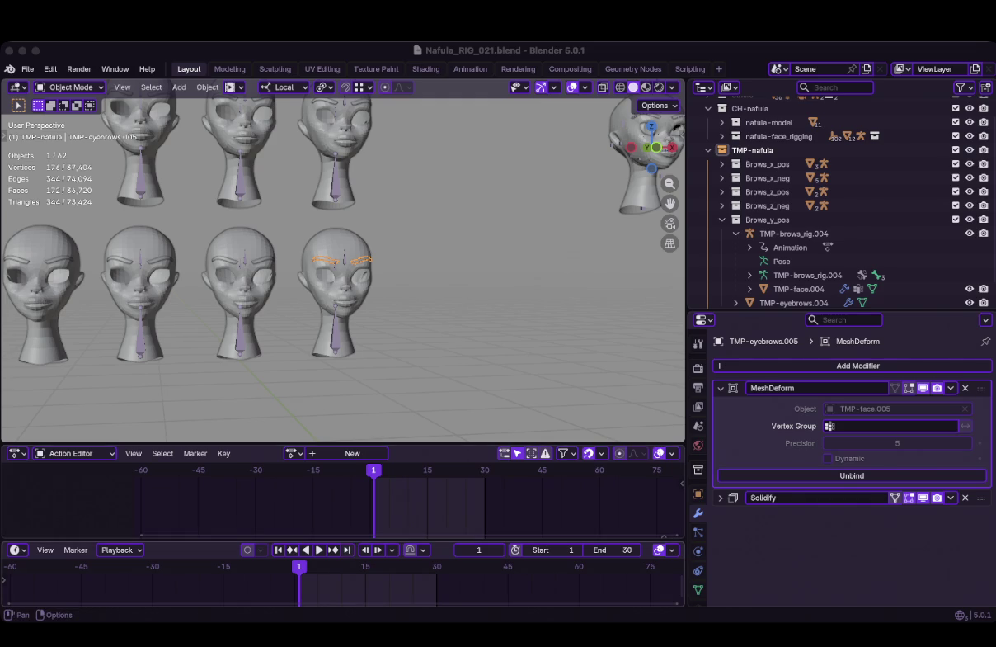
# View the grid of test heads from the front in Material Preview shading
pyautogui.hotkey('shift', 'Right')
pyautogui.scroll(-3, 342, 264)
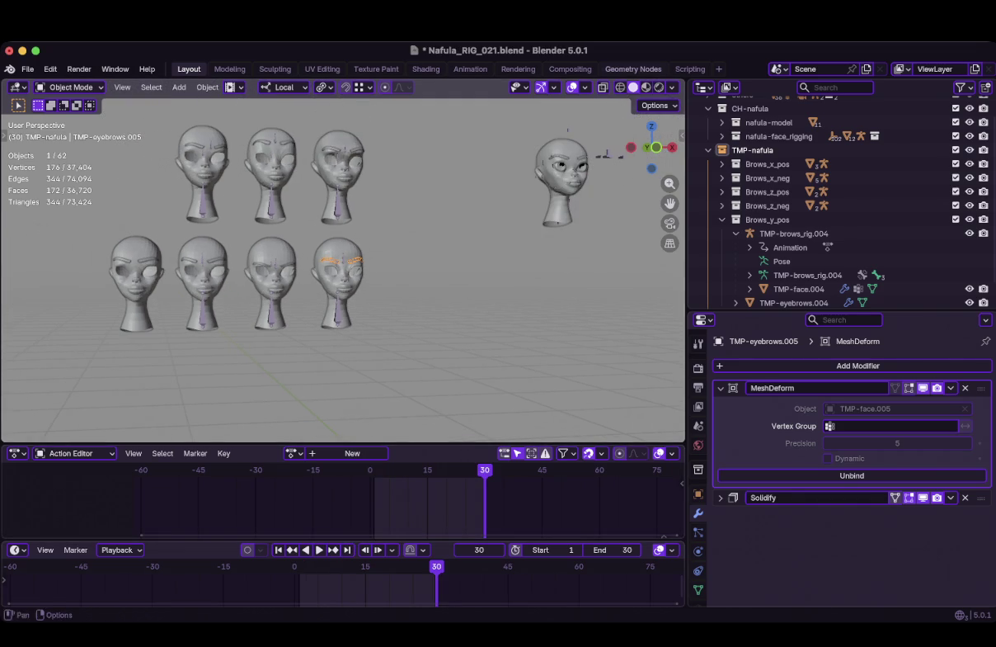
pyautogui.click(646, 87)
pyautogui.moveTo(343, 264); pyautogui.dragTo(387, 264, button='middle')
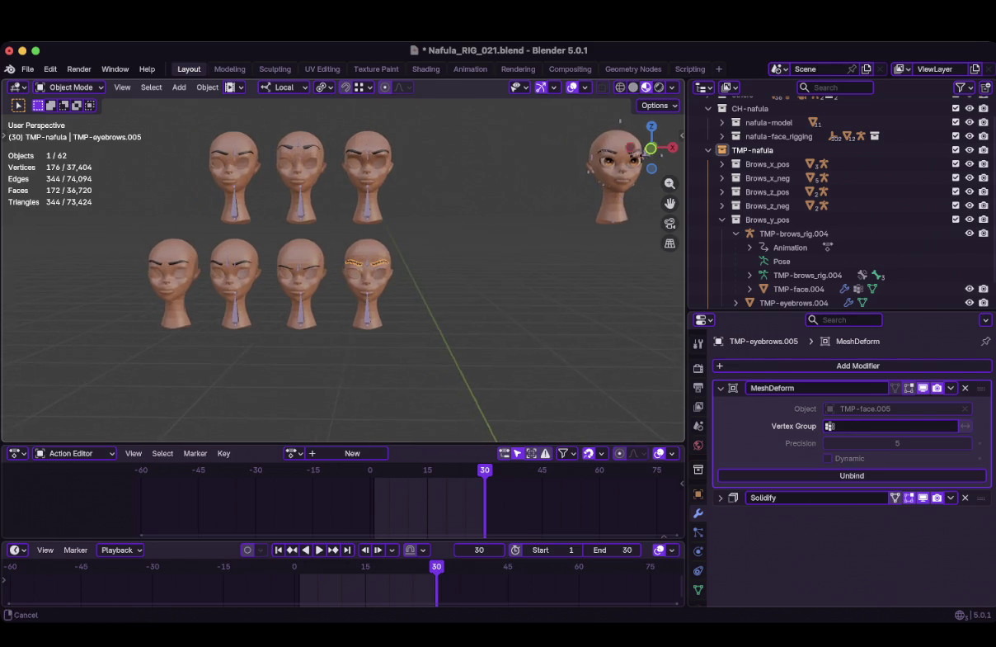
pyautogui.press('KP_1')
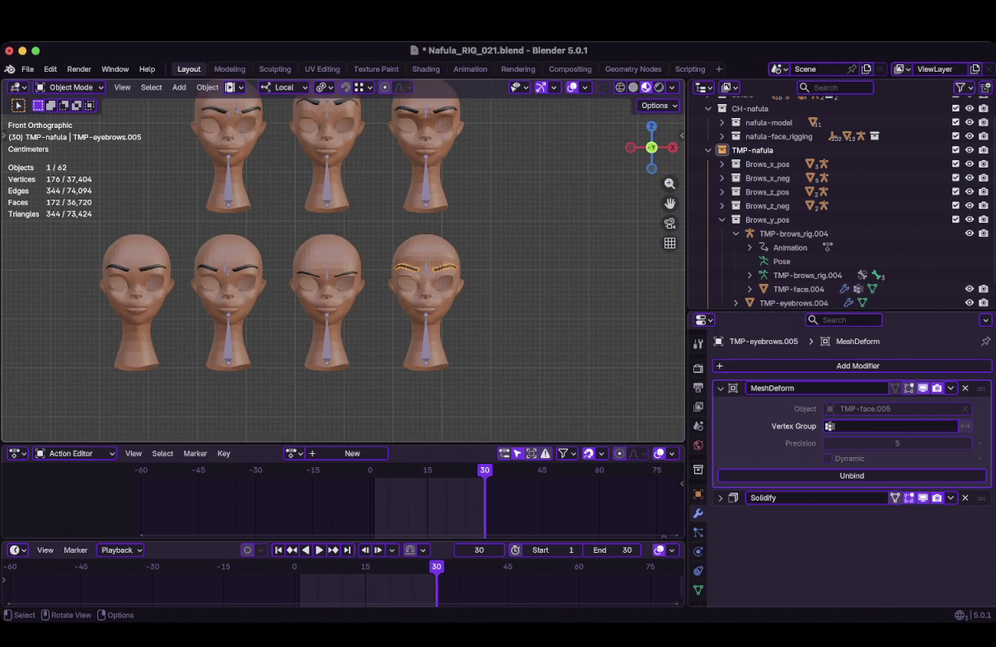
# Scrub the timeline to frame 11 and frame all the test heads in view
pyautogui.moveTo(436, 578)
pyautogui.mouseDown()
pyautogui.moveTo(304, 577)
pyautogui.moveTo(413, 577)
pyautogui.moveTo(347, 578)
pyautogui.mouseUp()
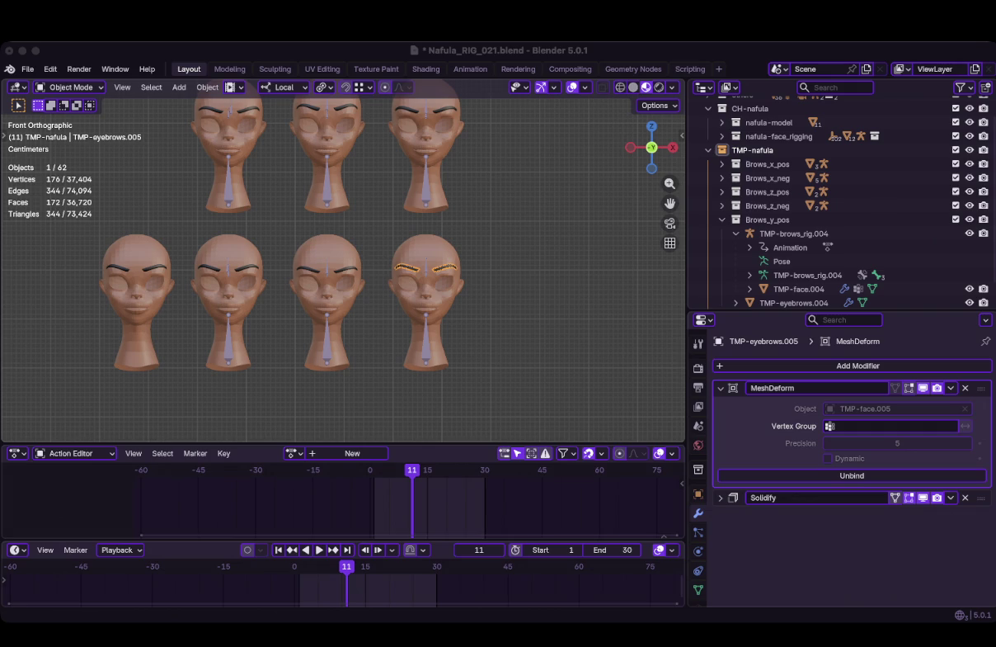
pyautogui.scroll(-3, 346, 248)
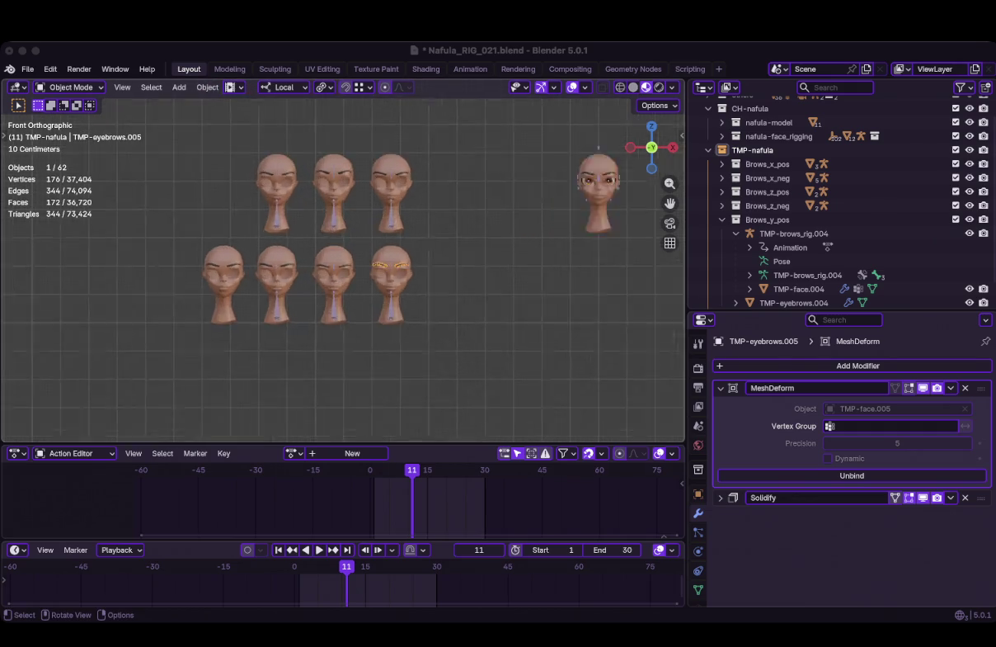
pyautogui.moveTo(446, 164)
pyautogui.mouseDown(button='middle')
pyautogui.moveTo(495, 130)
pyautogui.moveTo(557, 168)
pyautogui.mouseUp(button='middle')
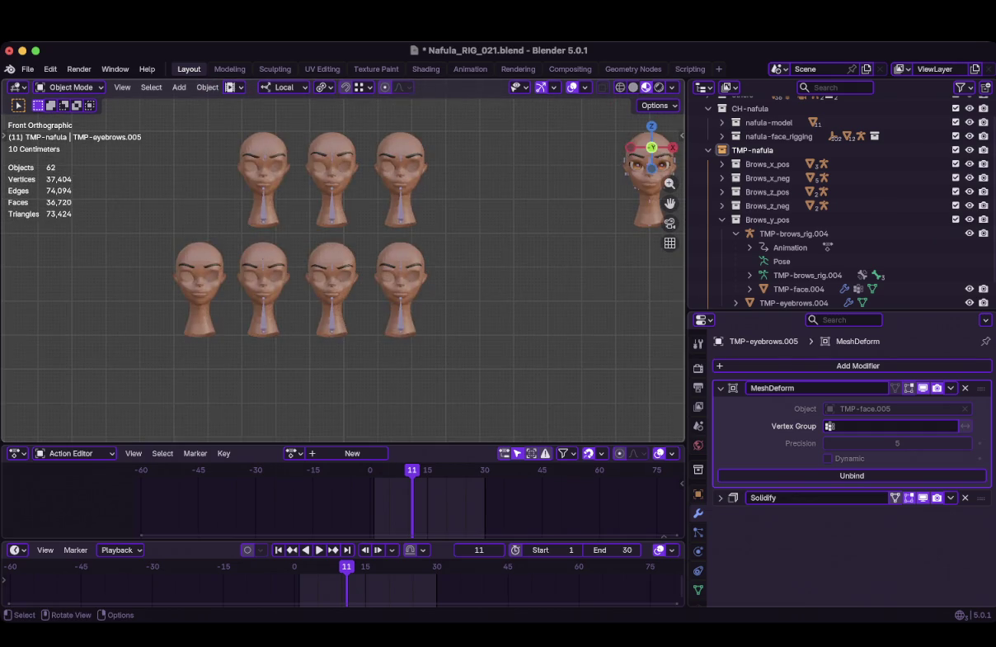
pyautogui.keyDown('shift'); pyautogui.moveTo(474, 167); pyautogui.dragTo(557, 167, button='middle'); pyautogui.keyUp('shift')
pyautogui.scroll(1, 510, 248)
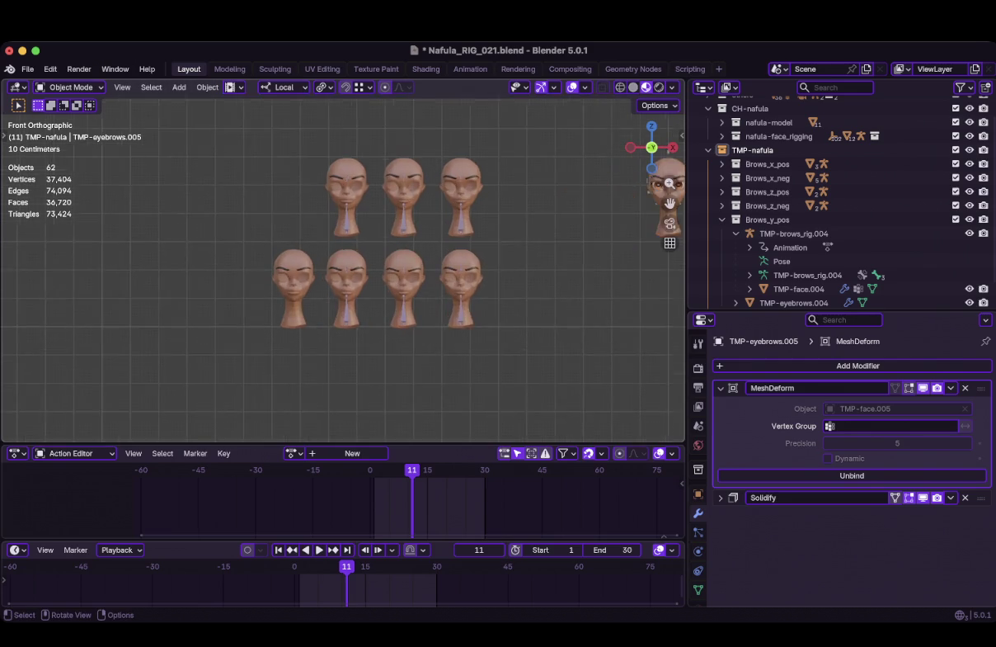
# Collapse Brows_y_pos, then add a Text object and move it up-left of the heads
pyautogui.click(723, 219)
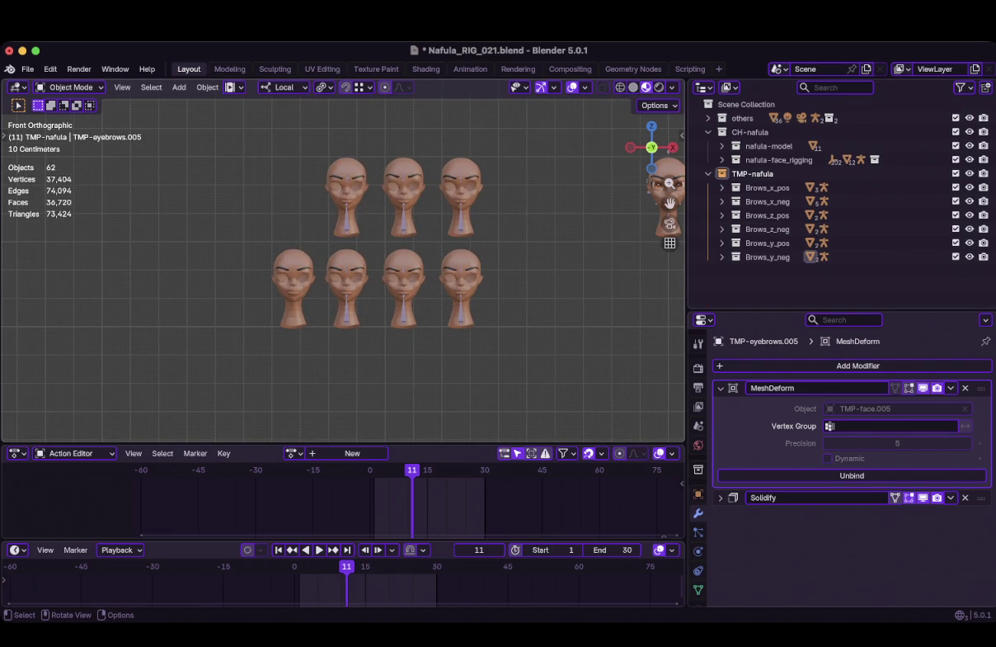
pyautogui.scroll(1, 342, 234)
pyautogui.hotkey('shift', 'a')
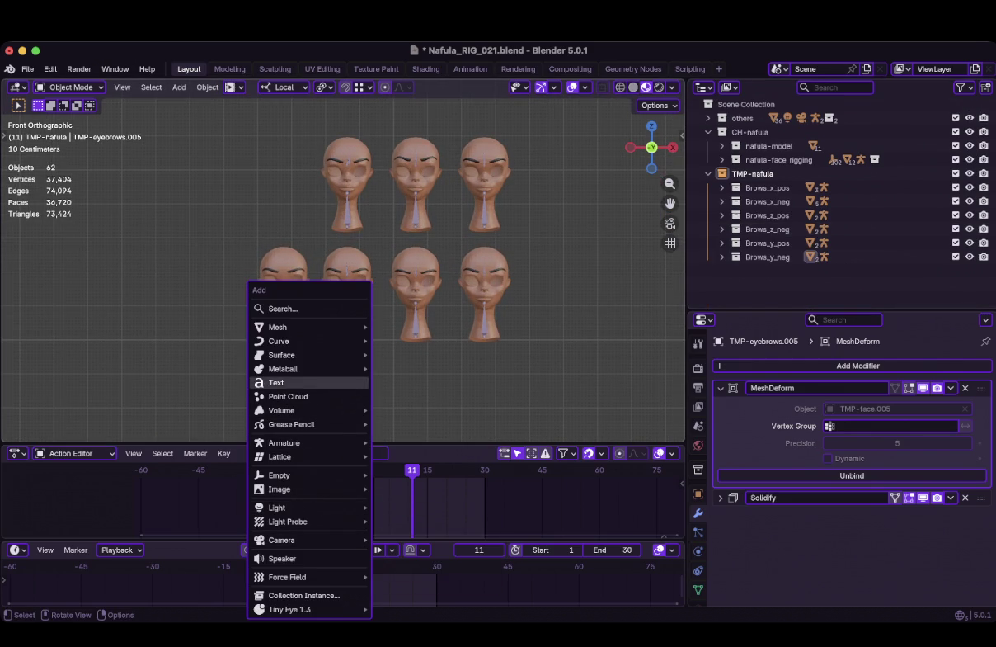
pyautogui.click(280, 381)
pyautogui.scroll(-5, 280, 382)
pyautogui.scroll(-1, 348, 275)
pyautogui.press('g')
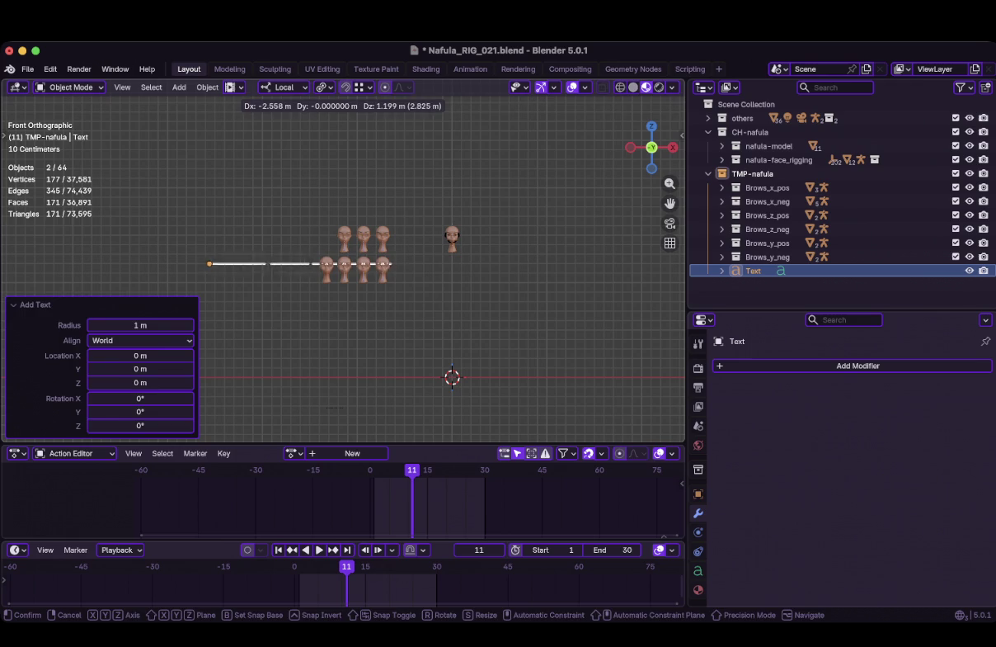